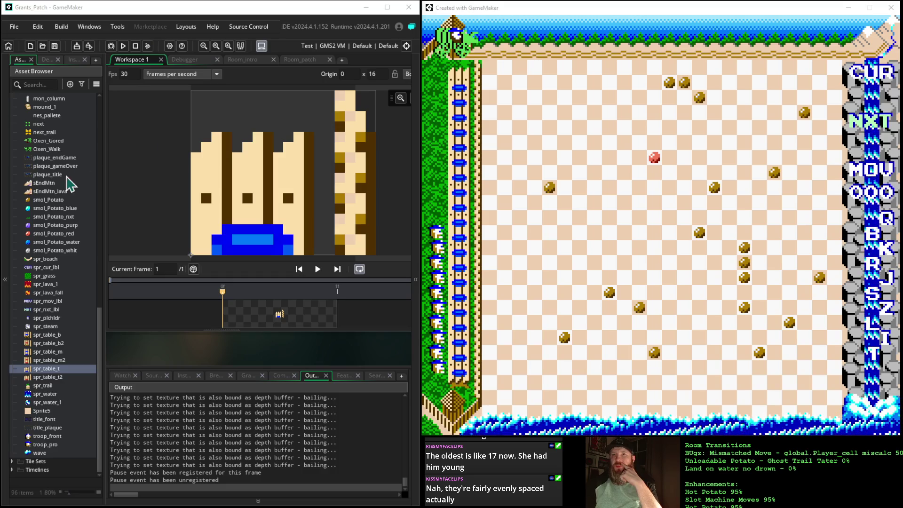
Open the spr_lava_fall sprite and play its 8-frame lava animation in the preview
click(36, 293)
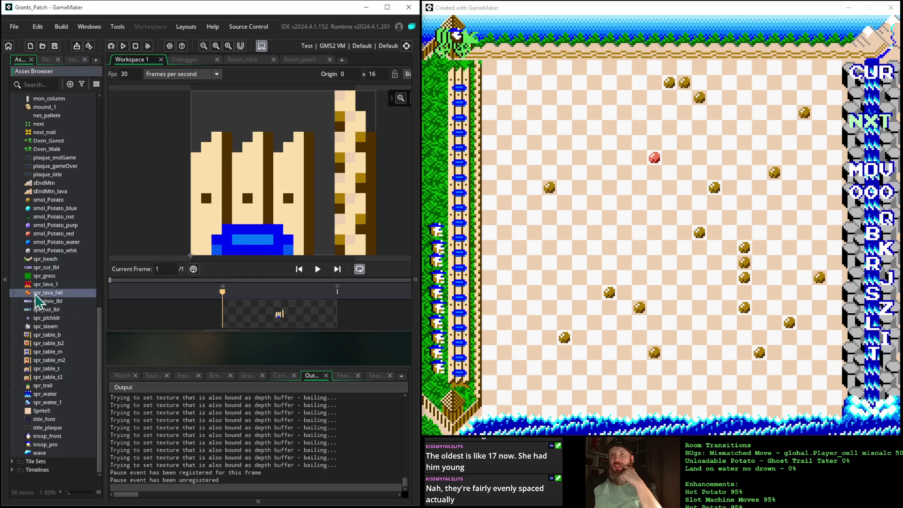
double_click(37, 294)
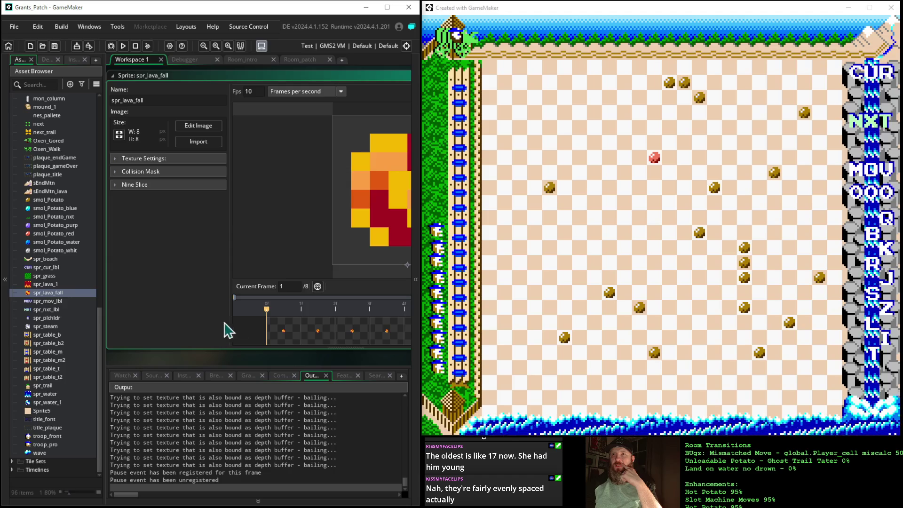
drag(353, 369, 190, 354)
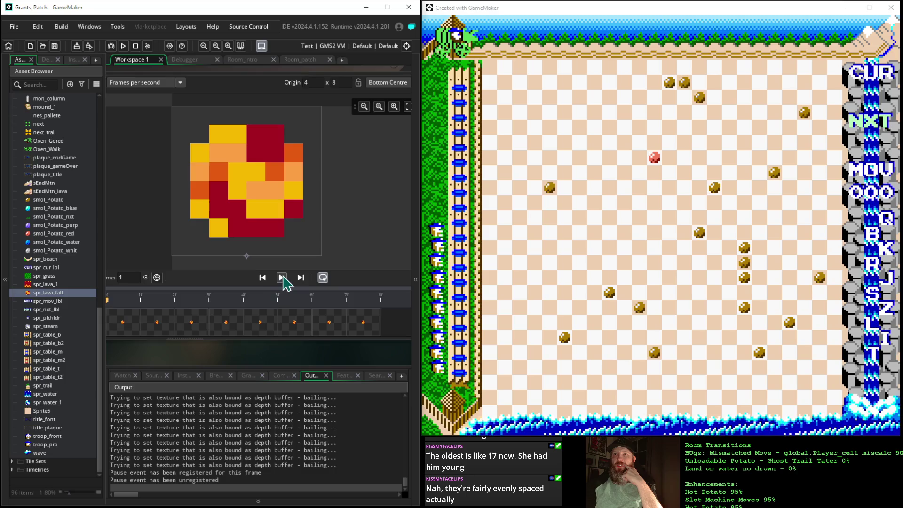
click(281, 278)
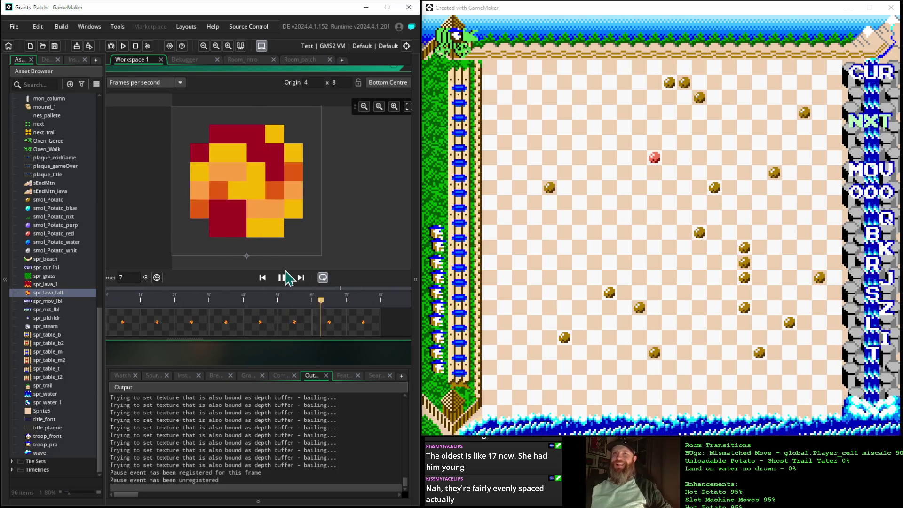
Open the lava_mist sprite and play its 5-frame animation in the editor preview
scroll(71, 317, up, 5)
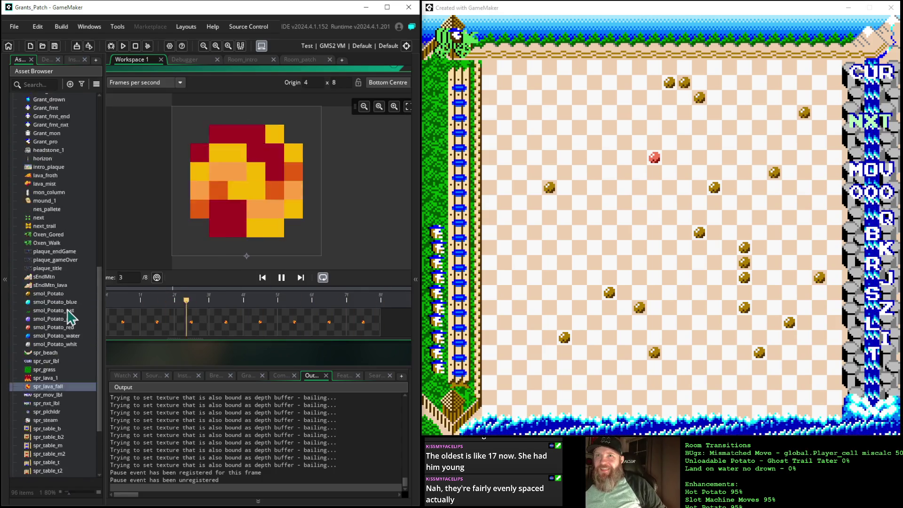
click(46, 204)
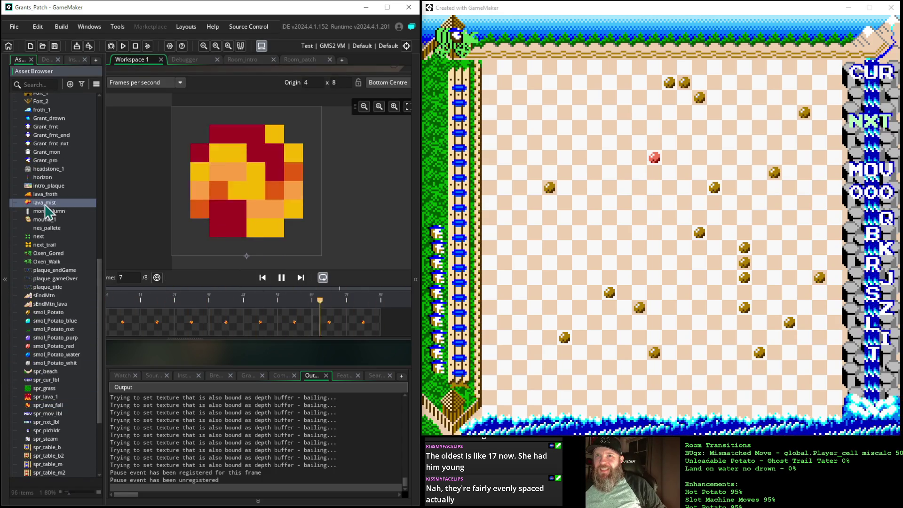
double_click(62, 206)
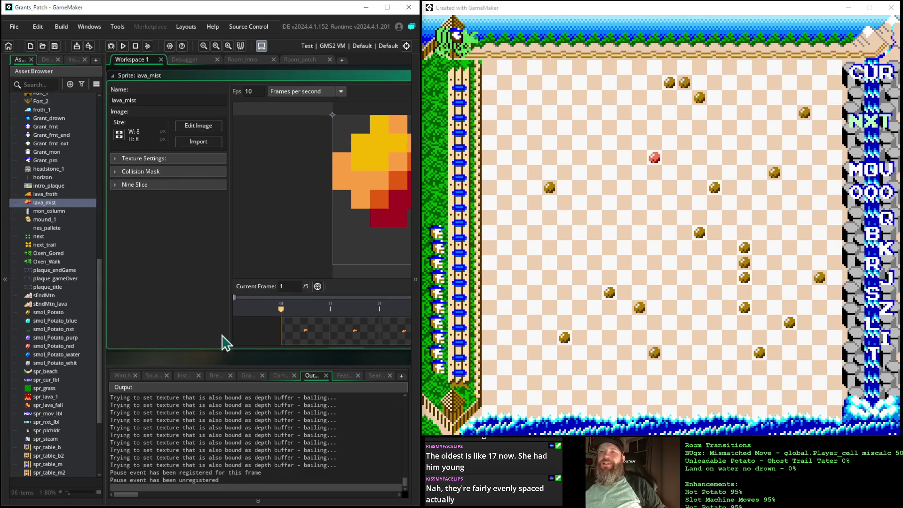
drag(303, 369, 198, 364)
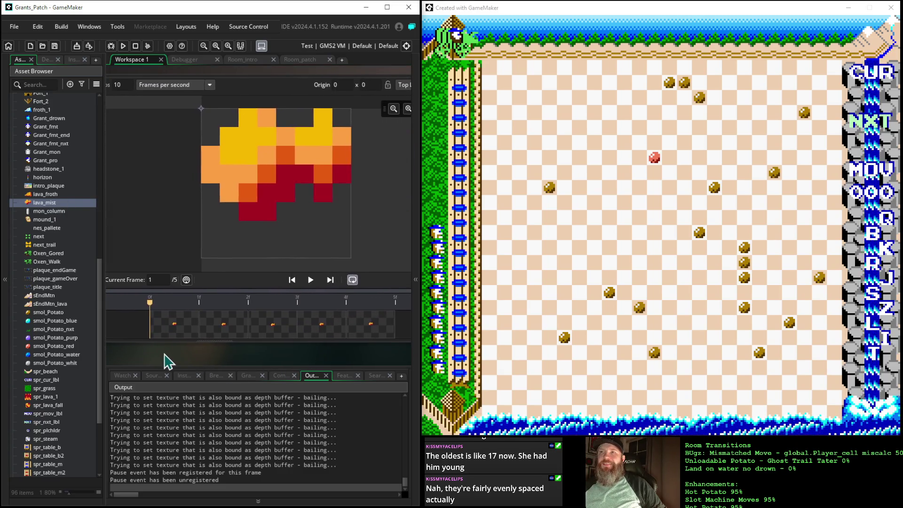
click(287, 281)
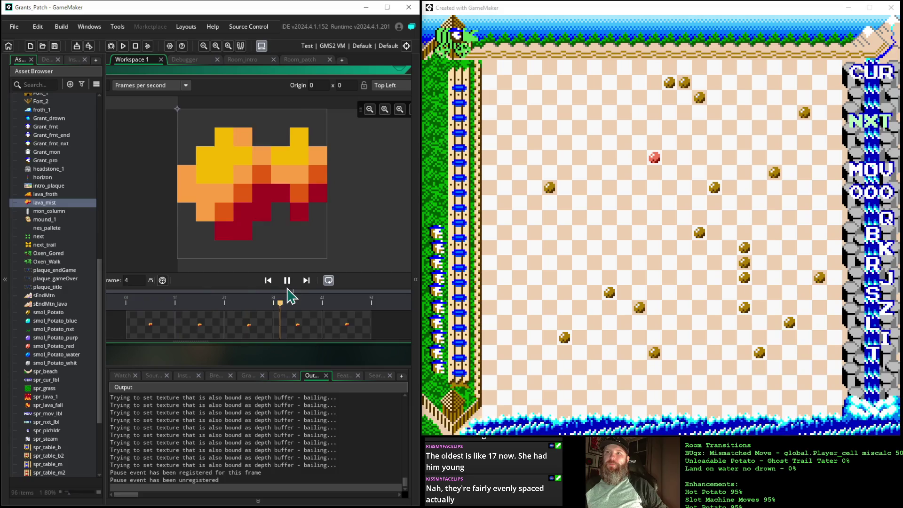
Stop lava_mist, then open spr_lava_1 and play its 8-frame, 10 fps animation before stopping it
click(287, 280)
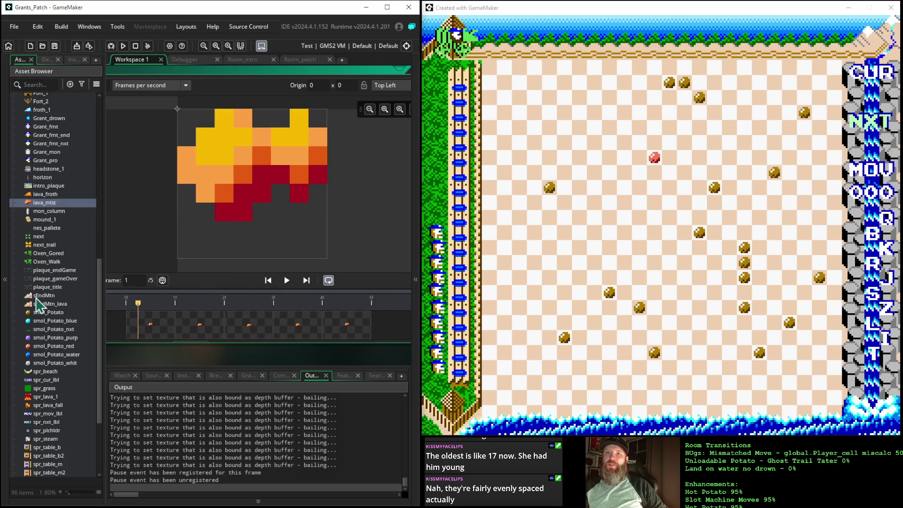
click(39, 406)
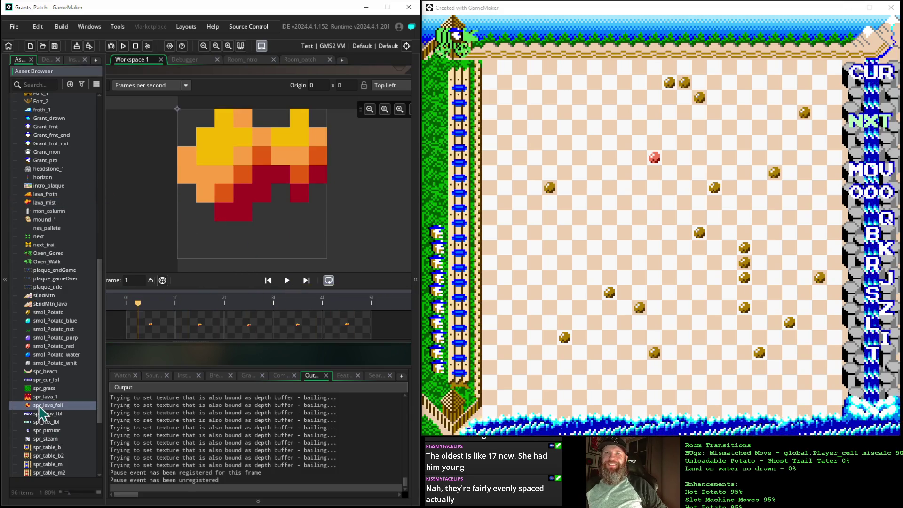
click(41, 397)
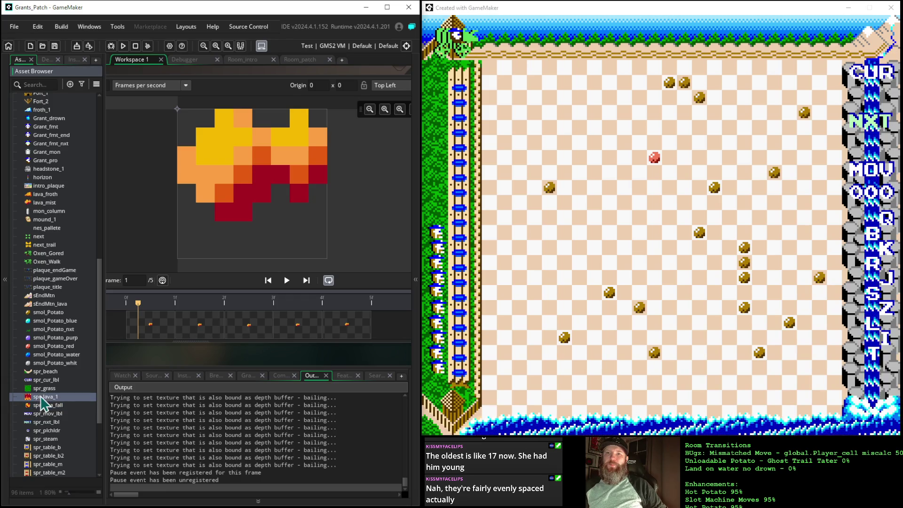
double_click(41, 398)
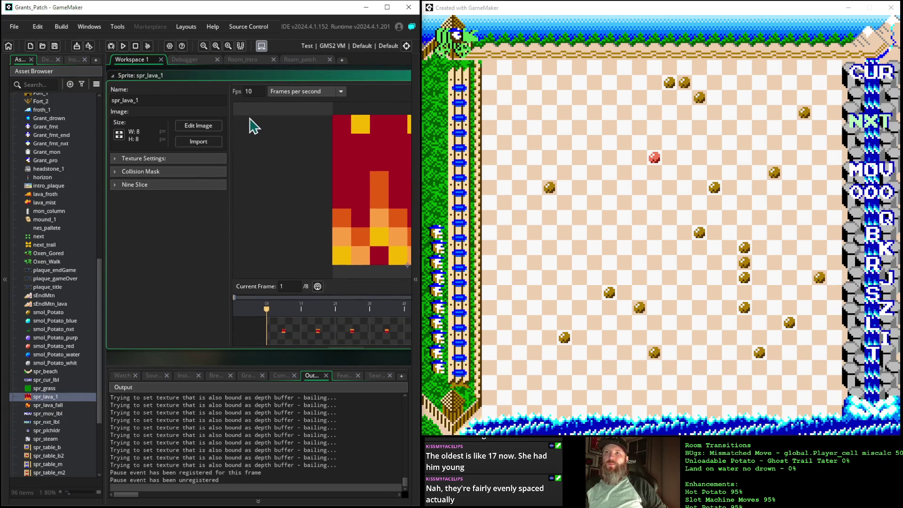
drag(353, 359, 238, 357)
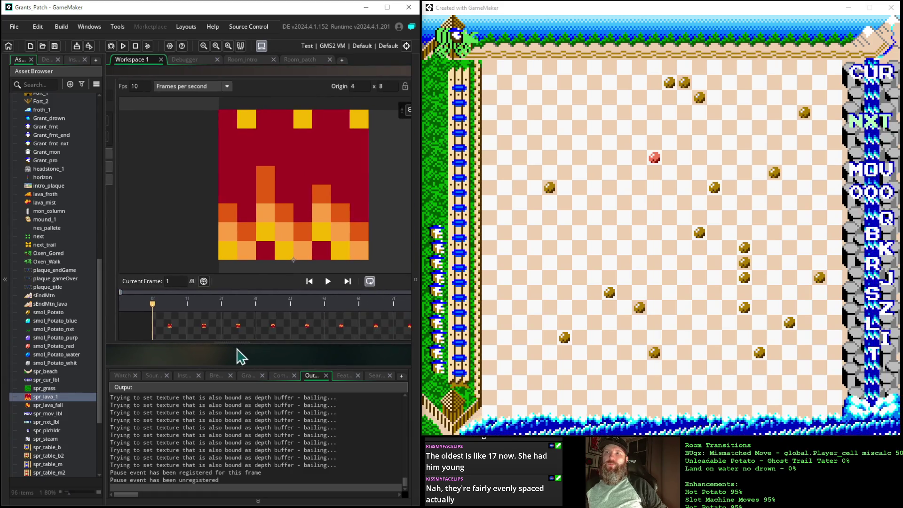
click(328, 282)
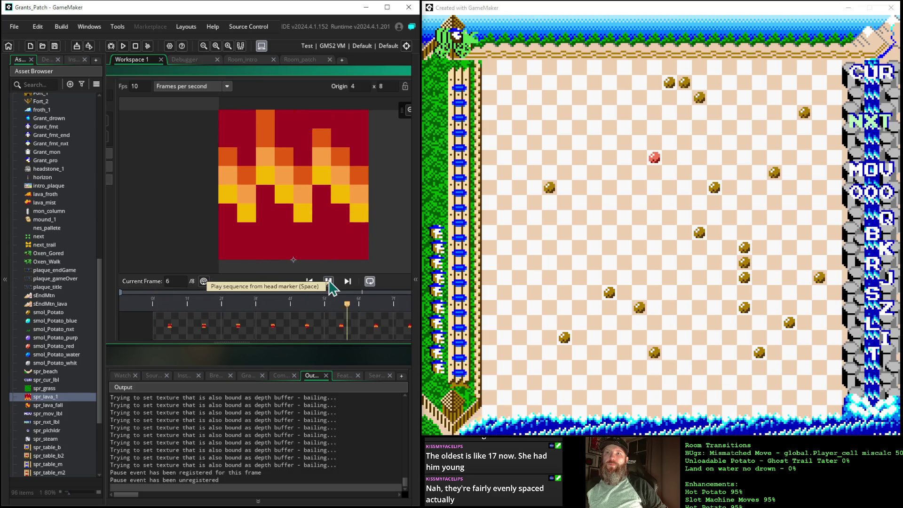
click(328, 282)
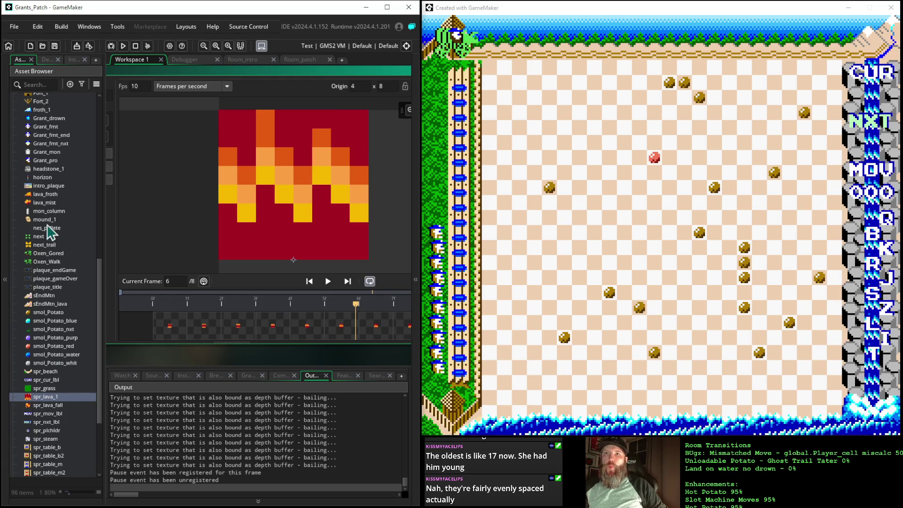
scroll(45, 218, up, 5)
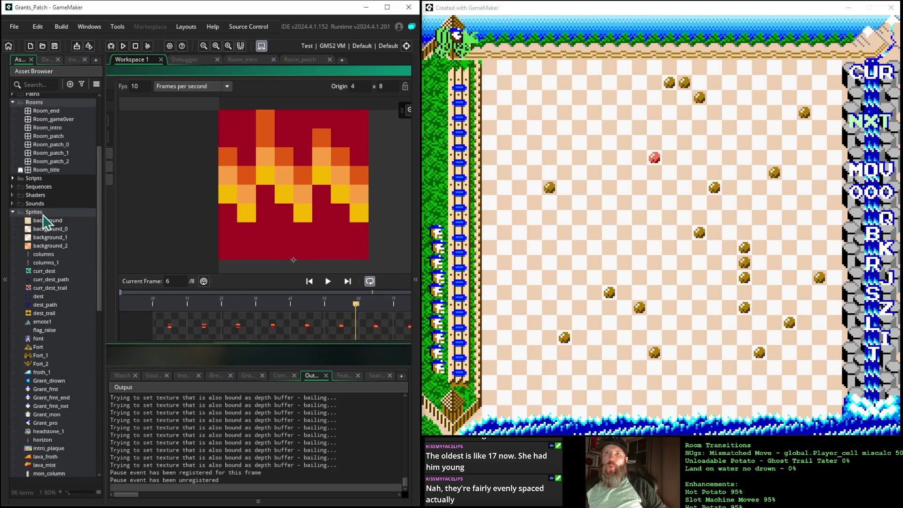
Open the columns sprite and bring its tall single-frame, 30 fps canvas into view
scroll(45, 218, up, 5)
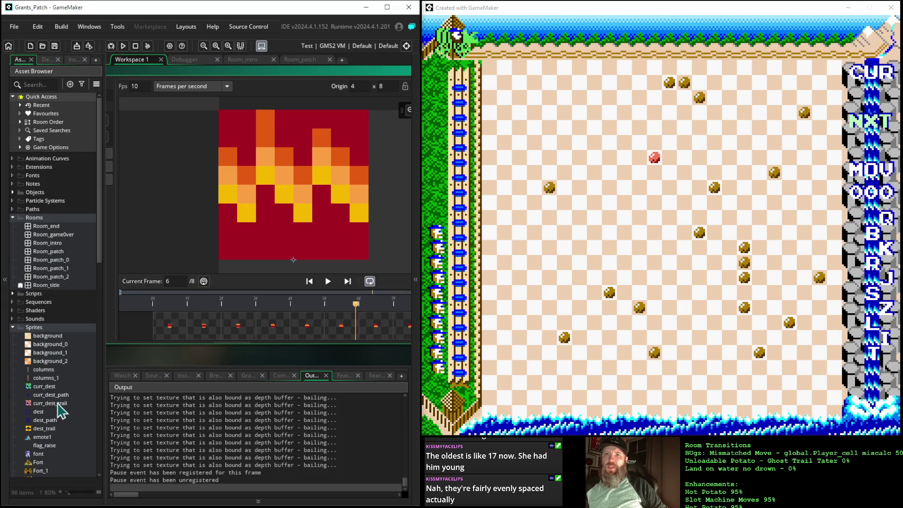
click(41, 370)
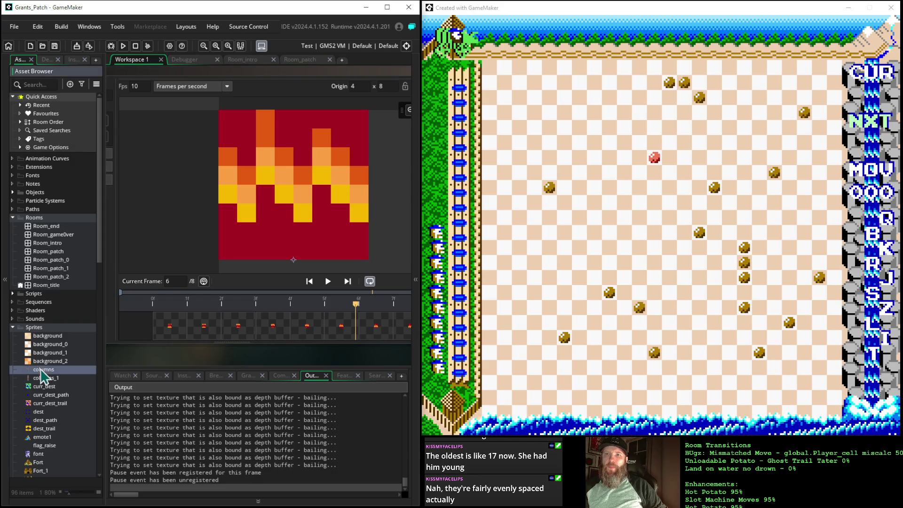
double_click(40, 370)
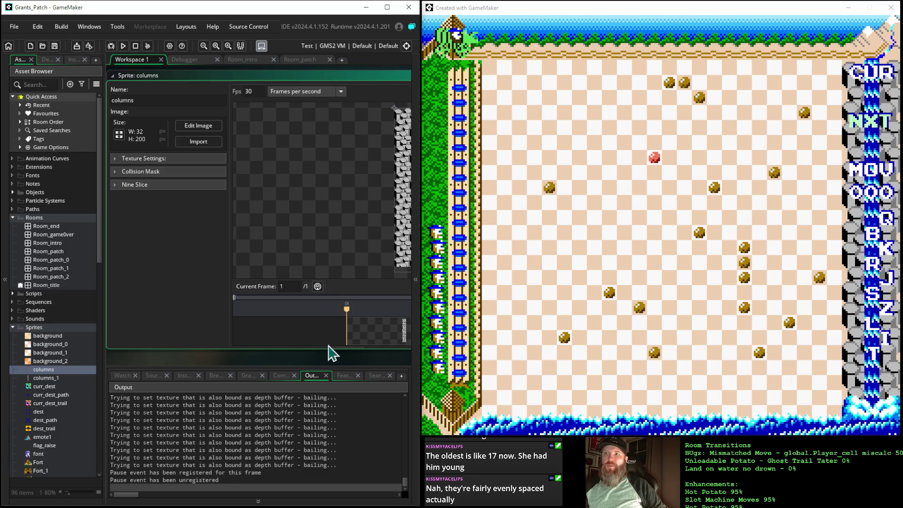
drag(359, 362, 249, 358)
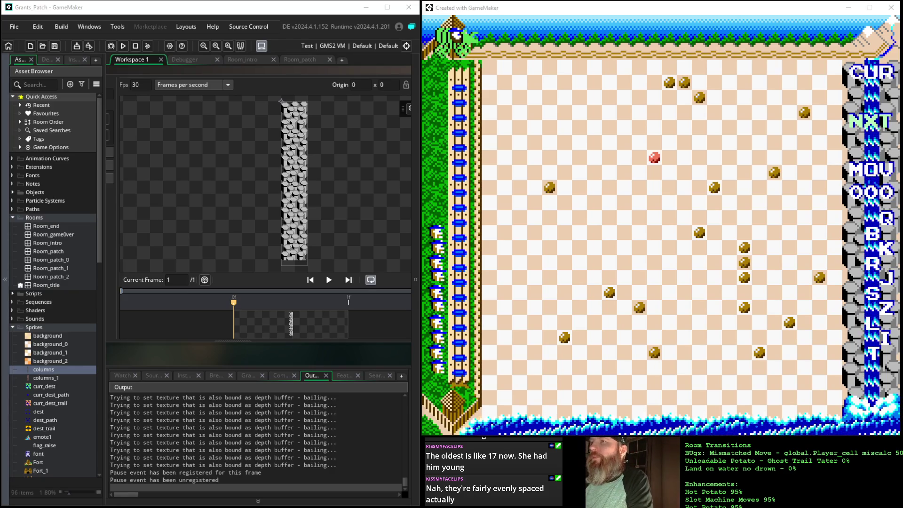
Focus the running game and press Escape to return to the title screen
click(636, 9)
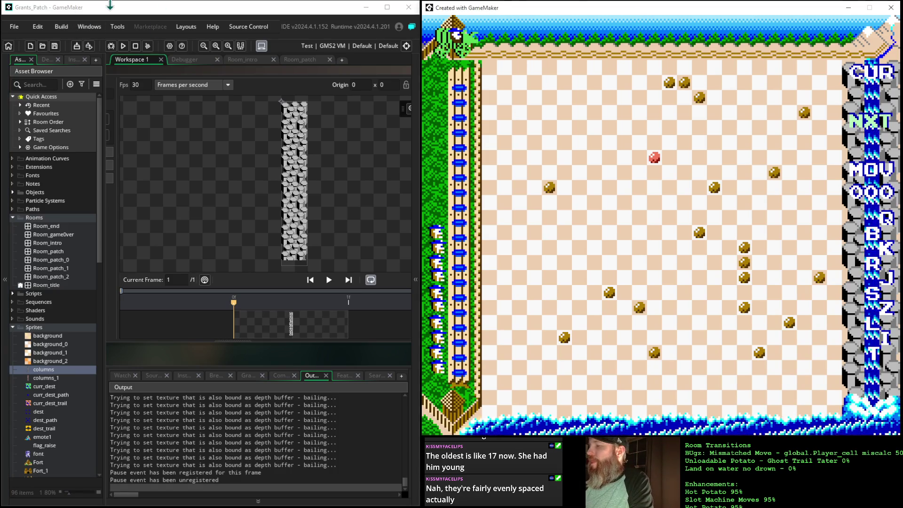
key(Escape)
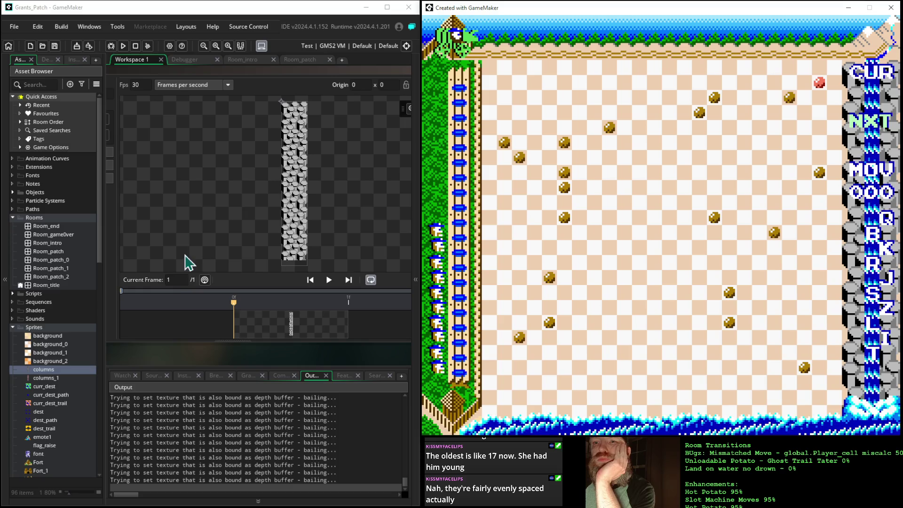
Collapse the Sprites folder and open Room_patch, the 256×224 board, from Rooms
scroll(70, 360, down, 10)
scroll(70, 360, down, 6)
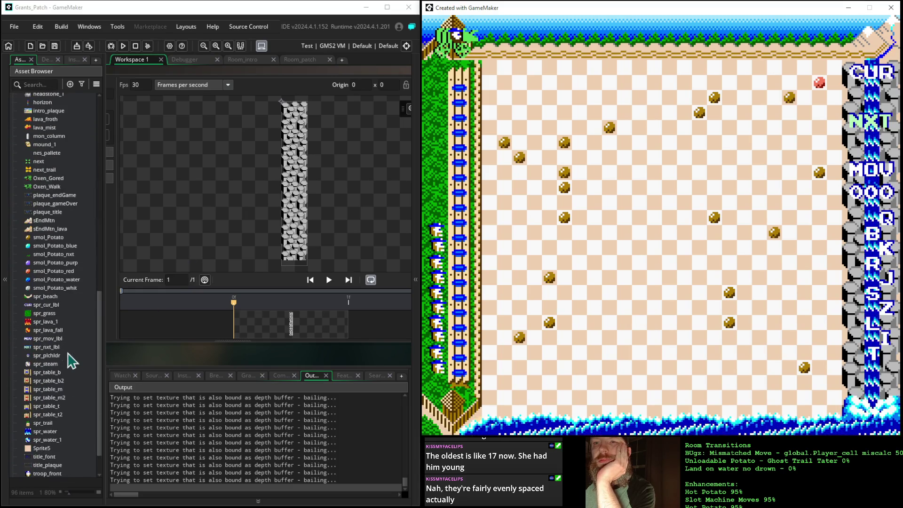
scroll(71, 202, up, 15)
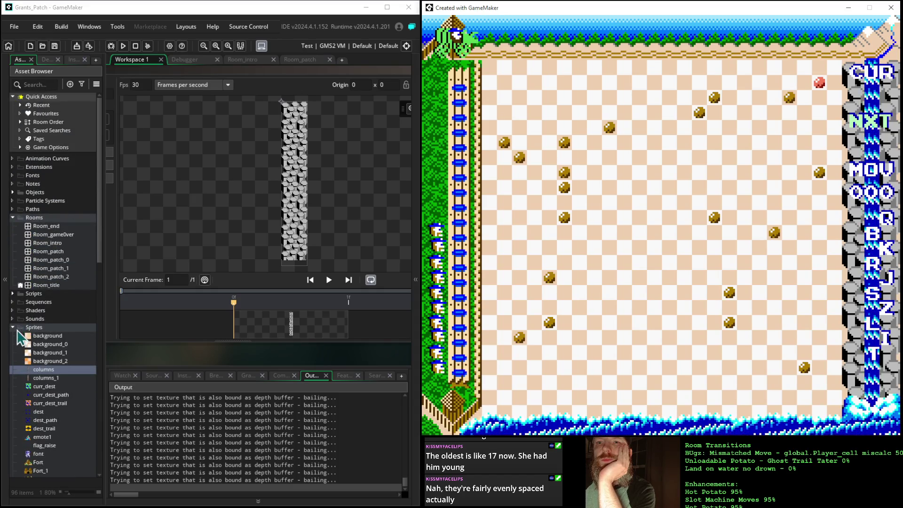
click(14, 327)
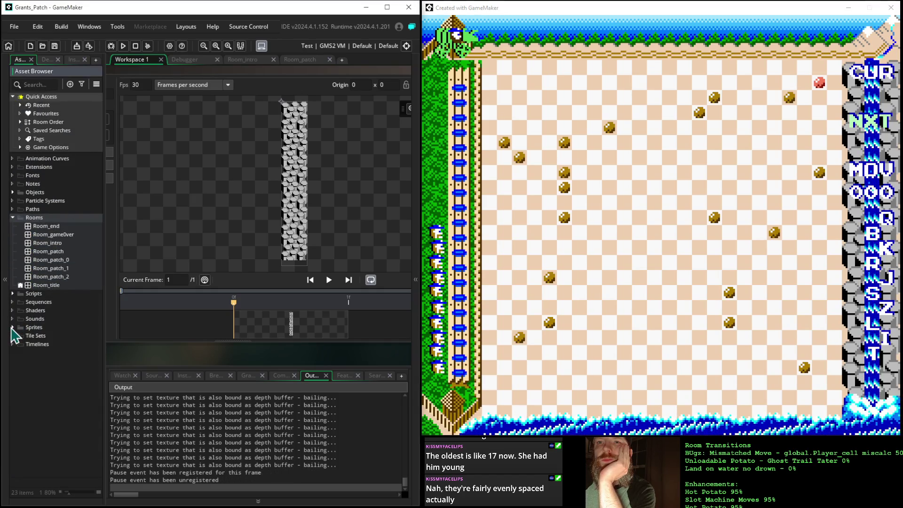
double_click(56, 252)
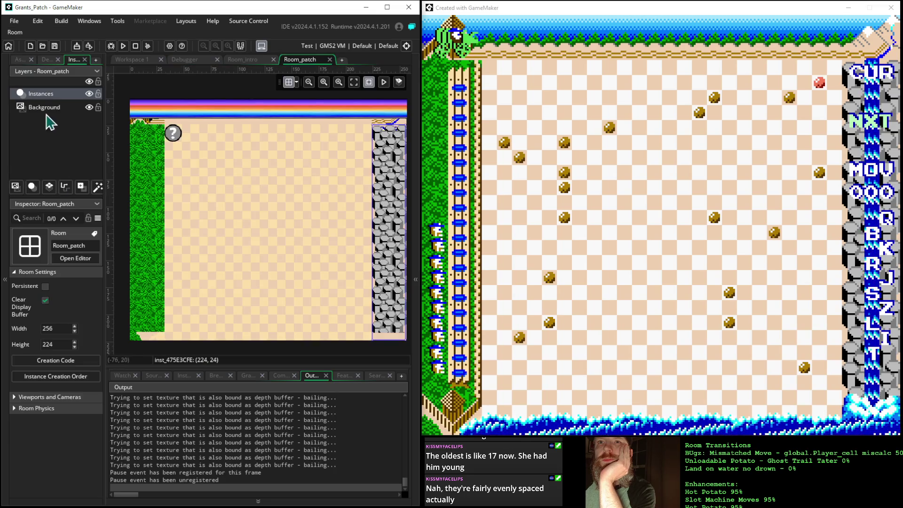
Inspect the Background layer, then the Instances layer and its list of placed instances
click(45, 106)
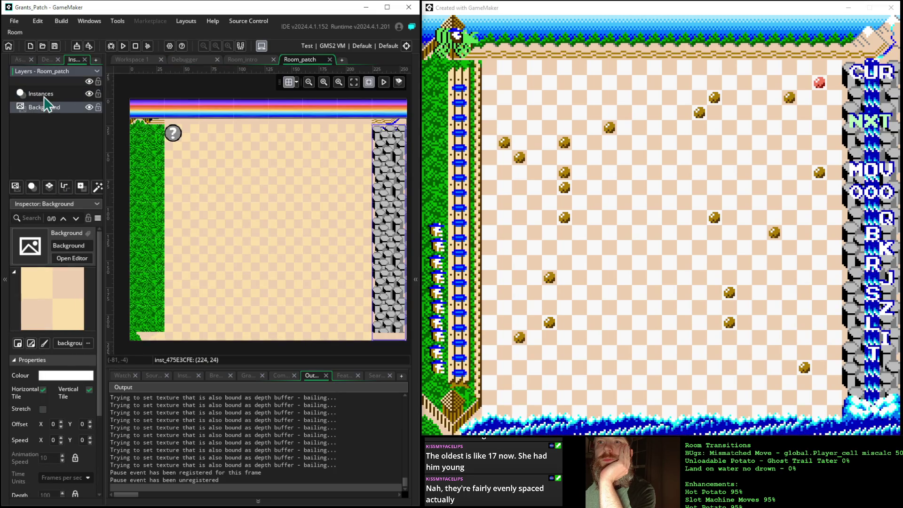
click(46, 95)
scroll(57, 317, down, 5)
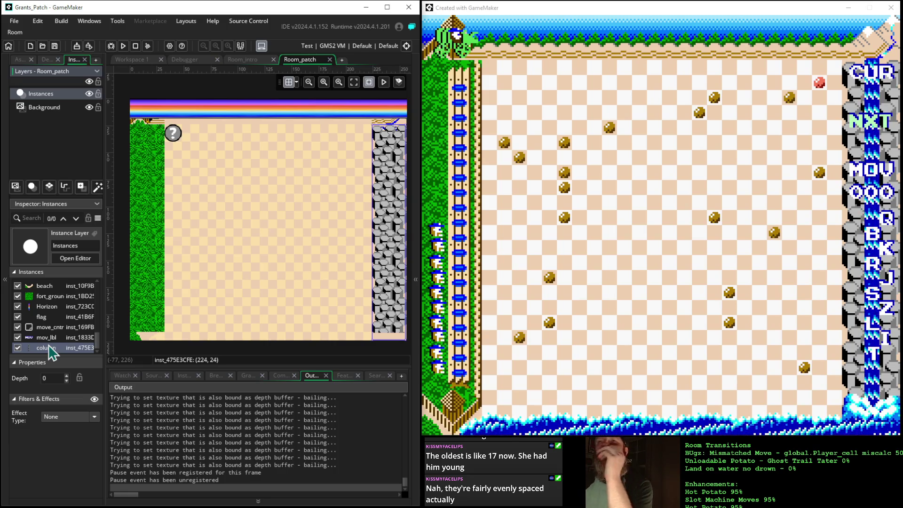
scroll(57, 348, up, 5)
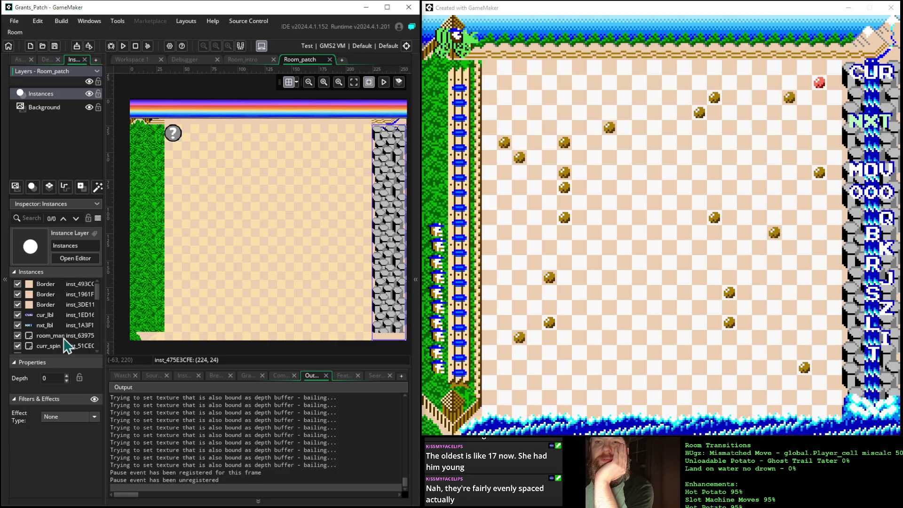
scroll(58, 325, down, 2)
Select the room_man instance and browse the rest of the instance list
click(47, 319)
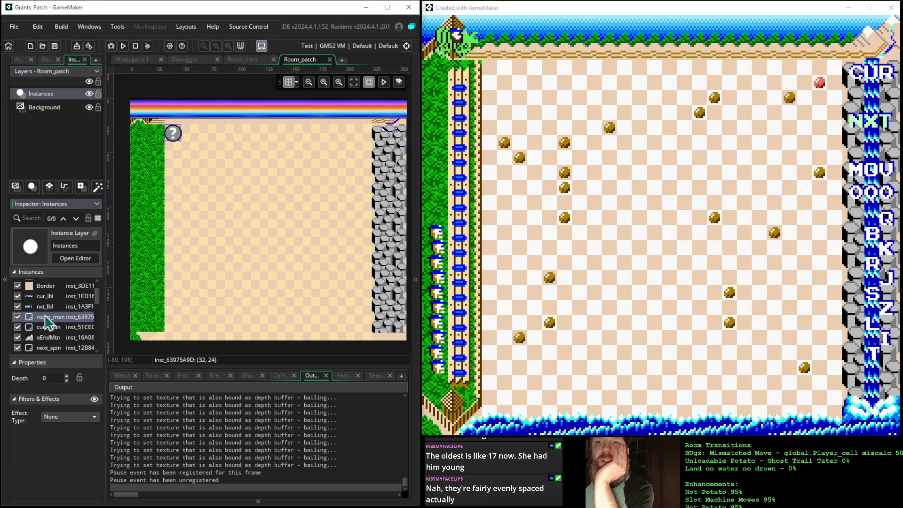
scroll(60, 332, down, 5)
scroll(60, 333, down, 5)
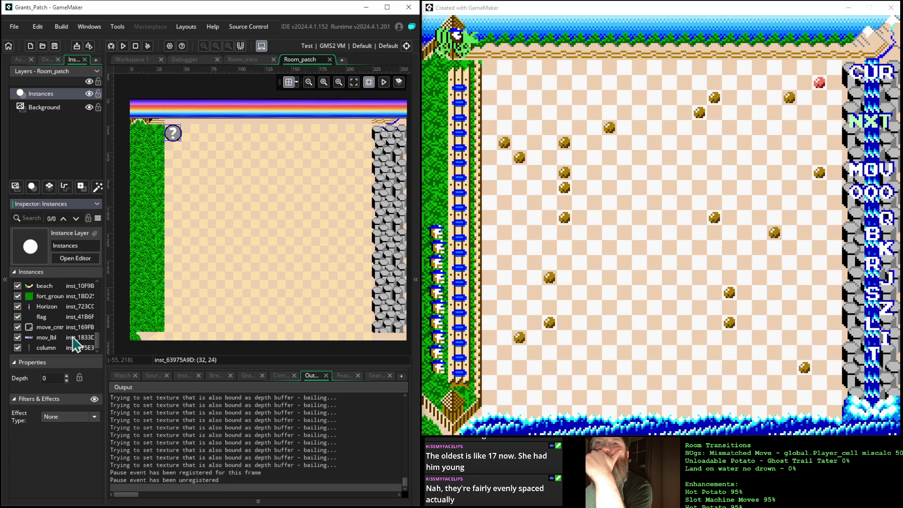
scroll(75, 345, up, 5)
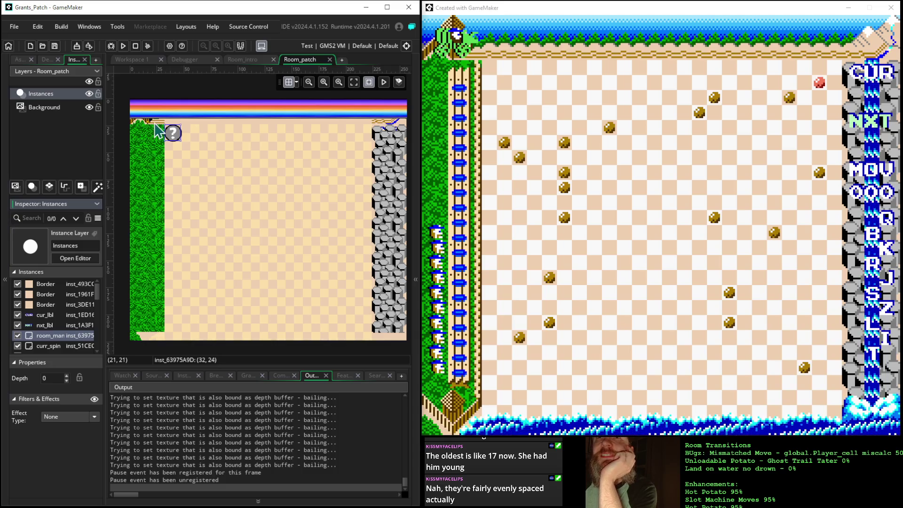
Open Room_patch_0 from the Rooms folder in its own room editor tab
click(19, 60)
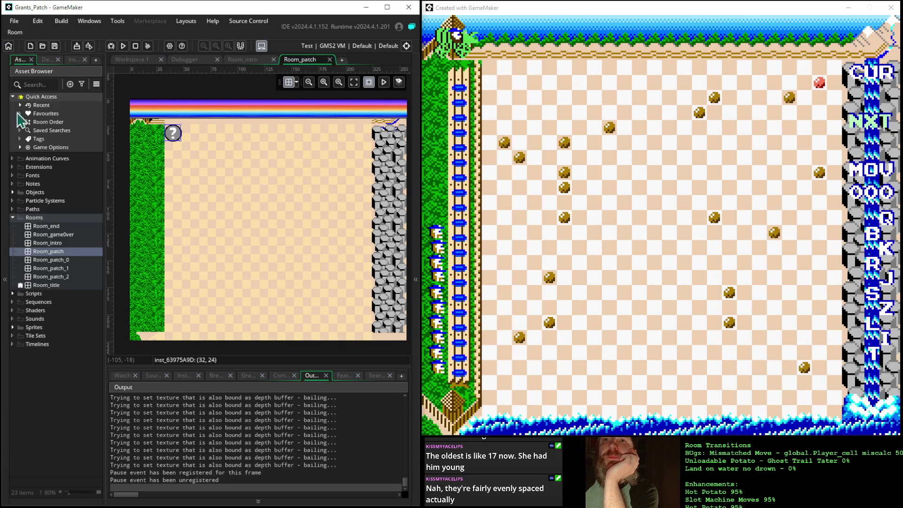
double_click(62, 261)
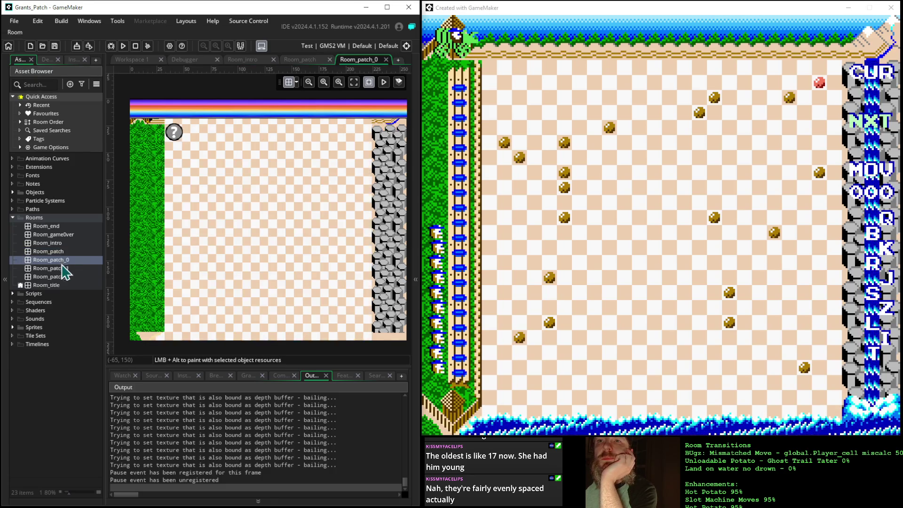